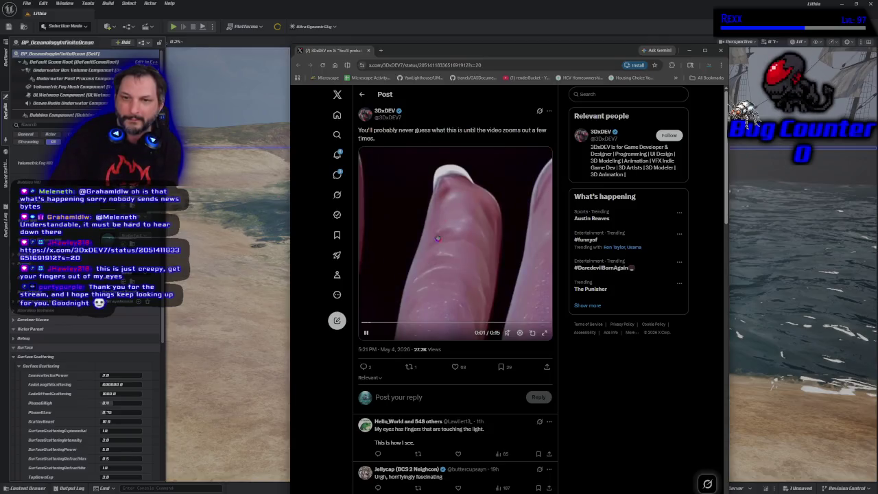
Step: Close the browser window showing the X post
left_click(367, 51)
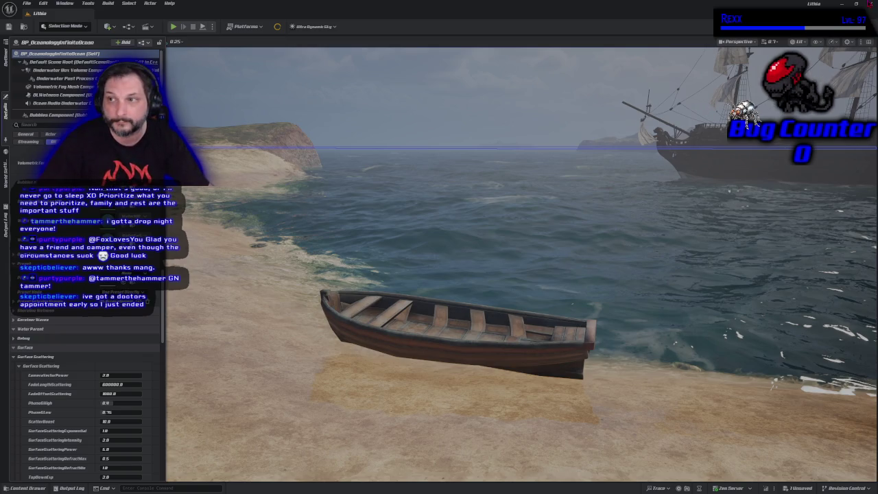
Step: Close the Unreal Editor window
left_click(869, 4)
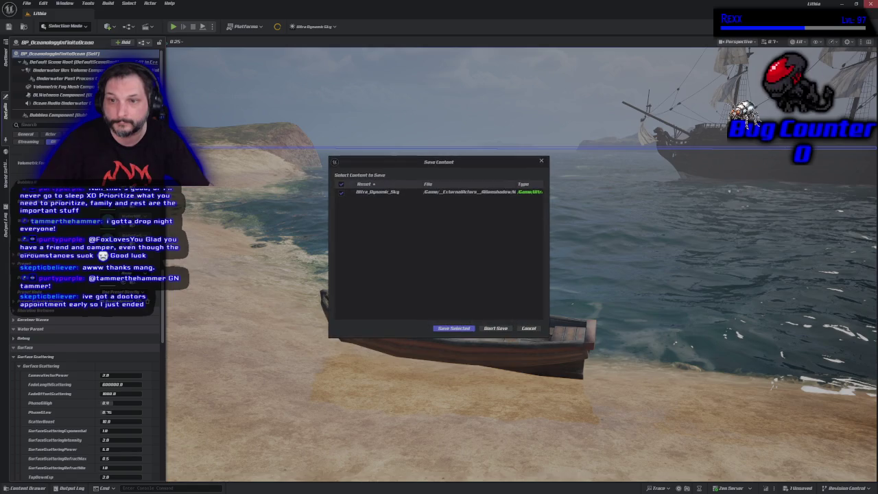
Step: Save the changed Ultra_Dynamic_Sky asset so the editor can finish shutting down
left_click(471, 329)
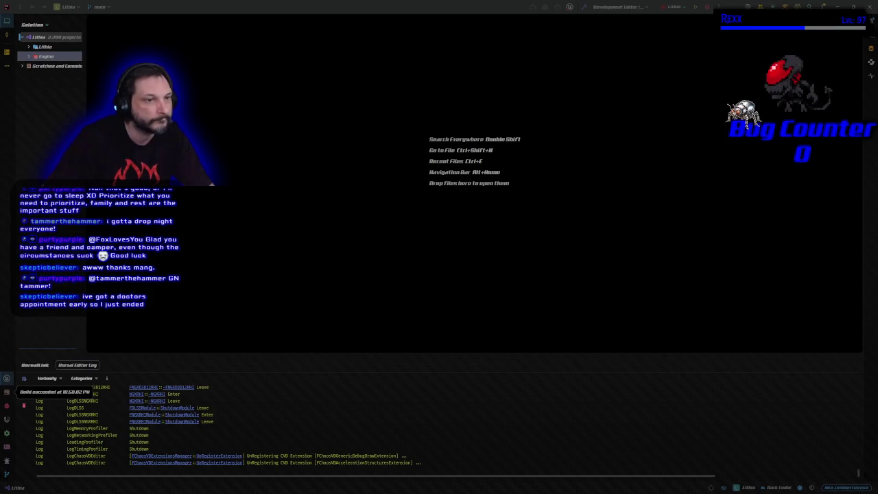
Step: Close the JetBrains Rider window holding the Lithia solution
left_click(871, 5)
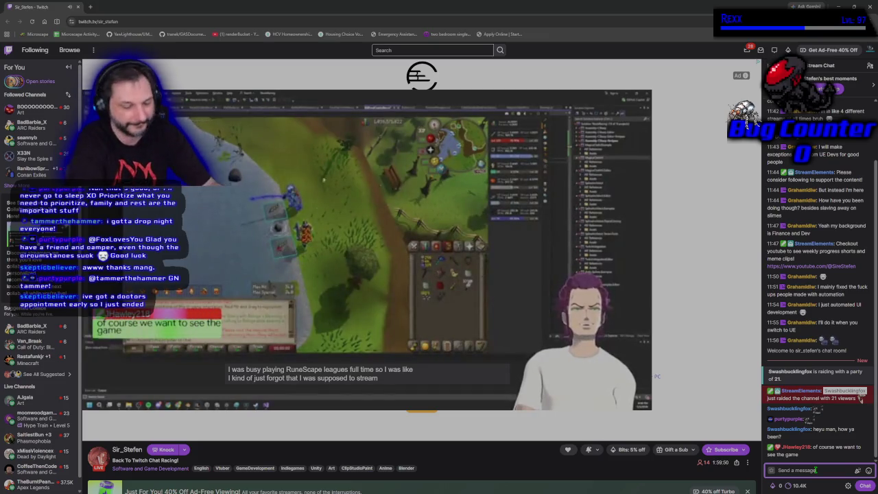
Step: Enter 'I forgot he says haha' in the chat box and send it
type("I forgot")
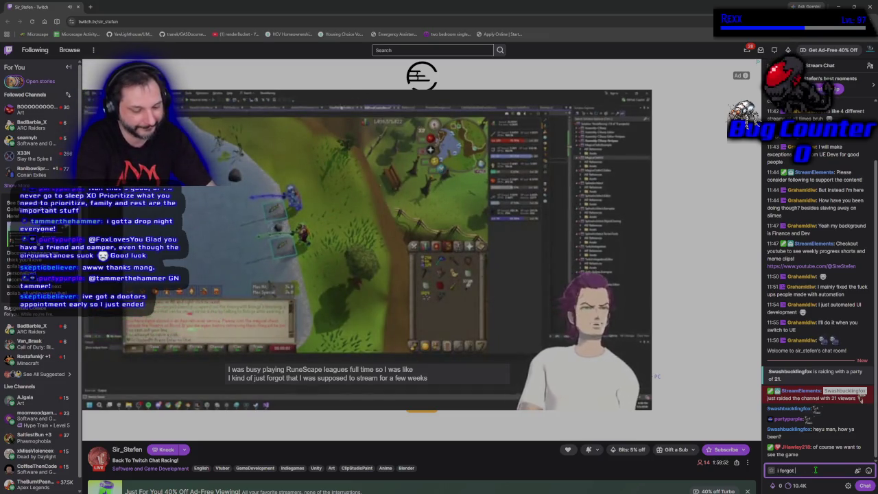
type(" he says haha")
key("Return")
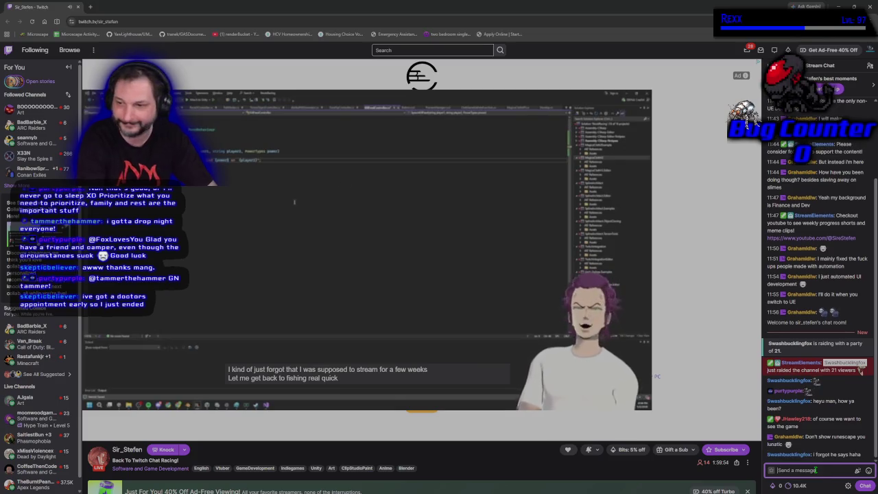